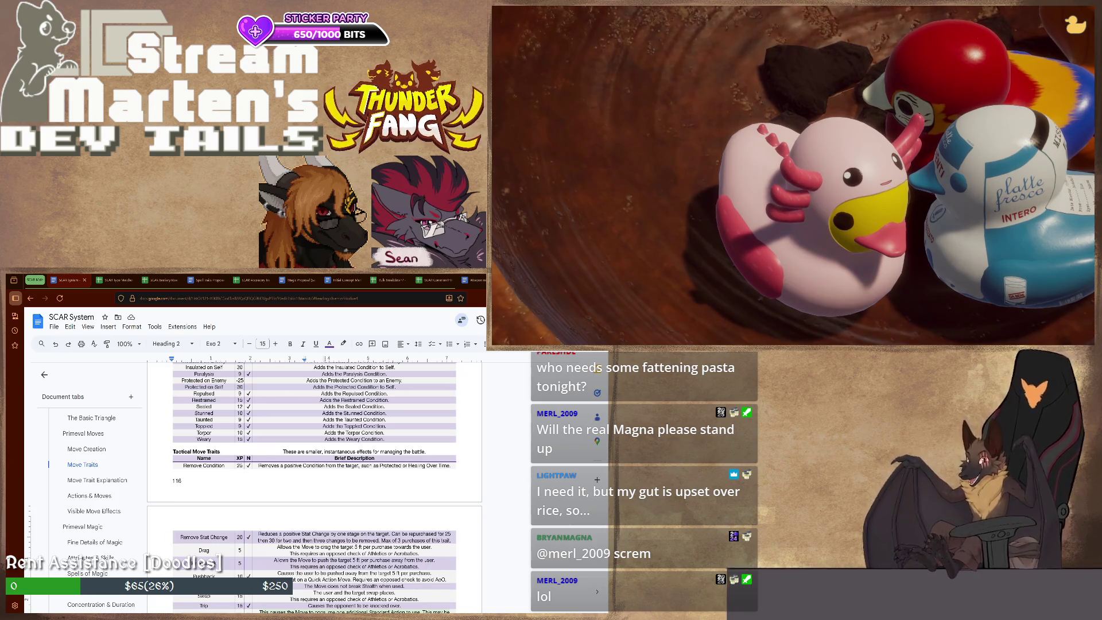
pyautogui.scroll(2, 315, 483)
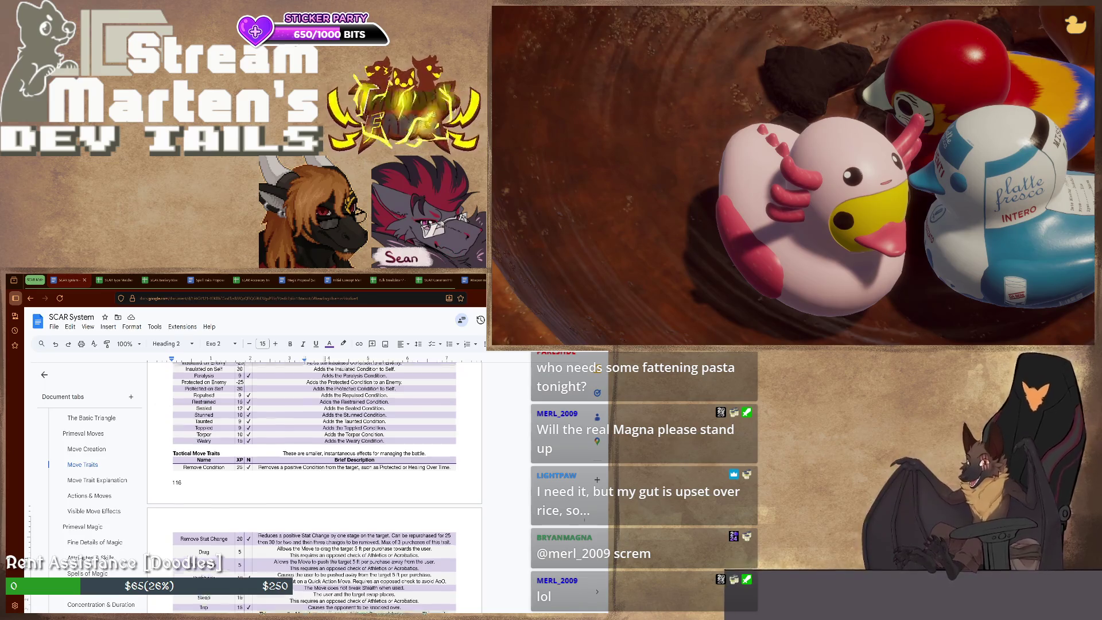
pyautogui.scroll(2, 314, 482)
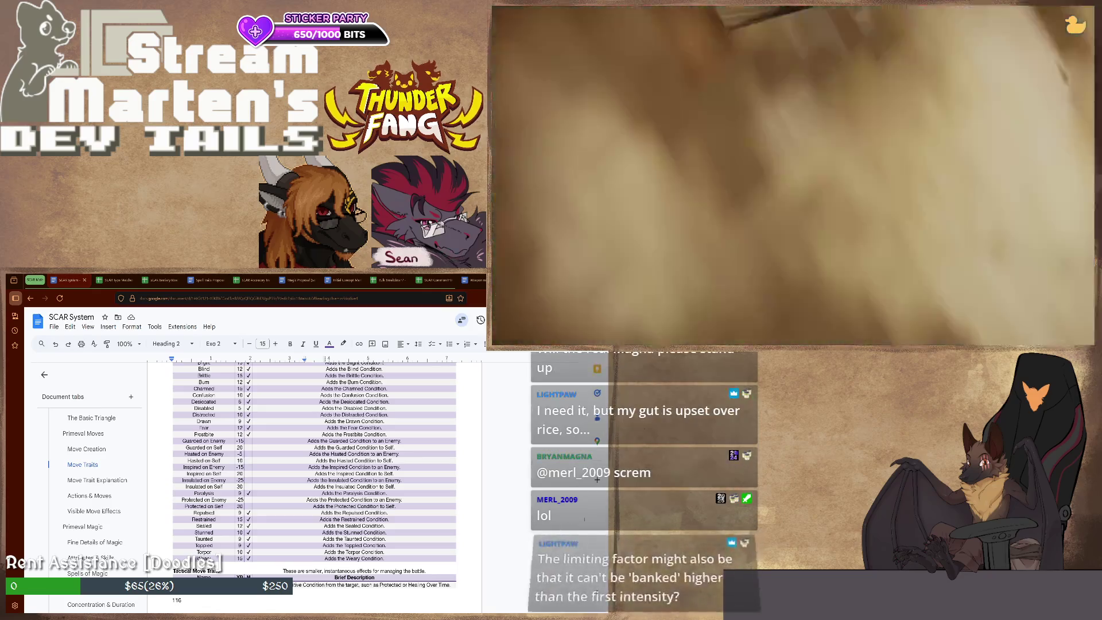
pyautogui.scroll(2, 314, 483)
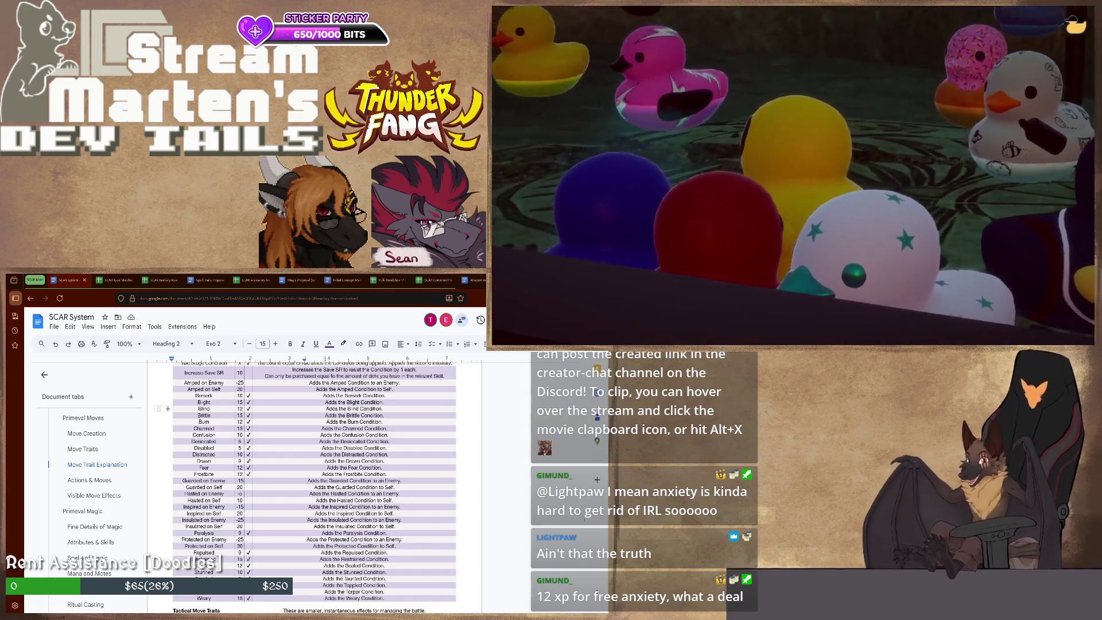
pyautogui.scroll(-3, 95, 448)
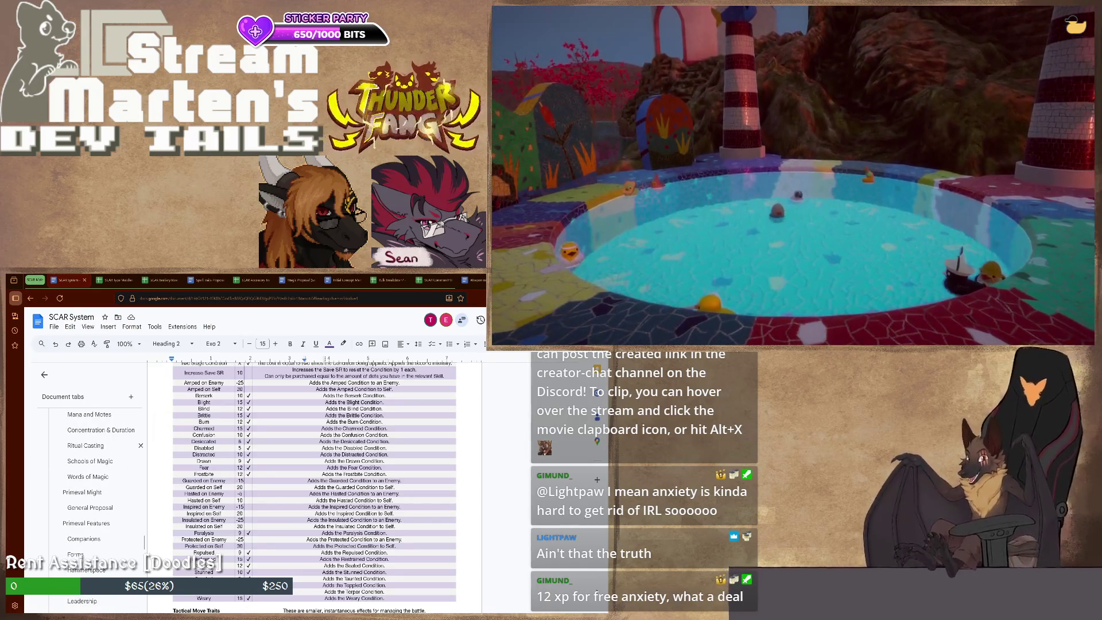
pyautogui.scroll(-3, 95, 439)
pyautogui.scroll(-3, 95, 473)
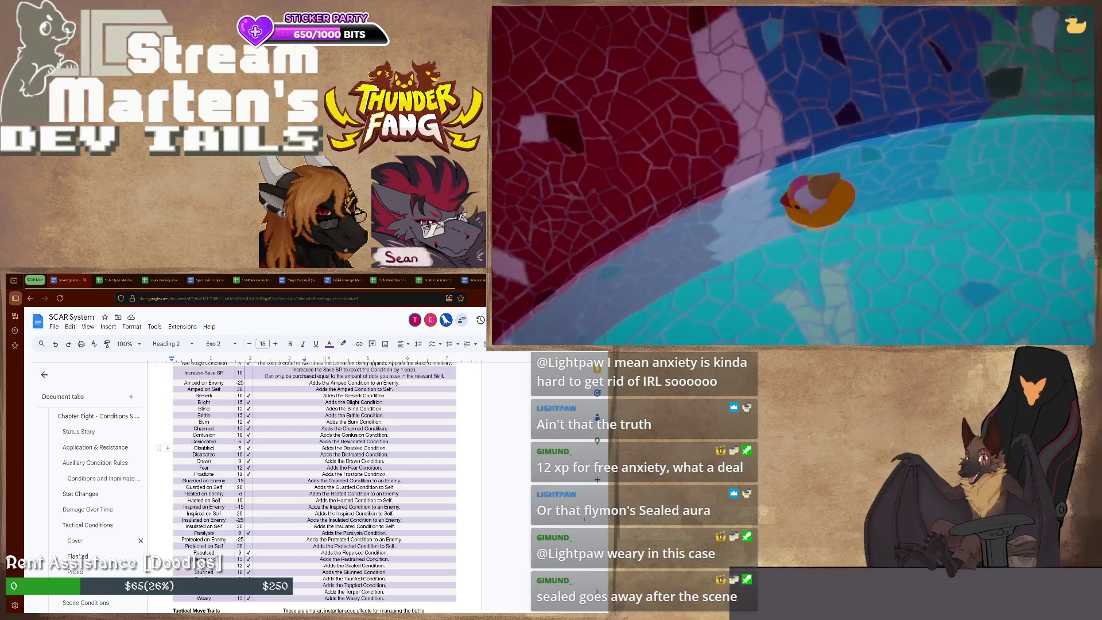
pyautogui.scroll(-5, 90, 500)
pyautogui.scroll(3, 91, 491)
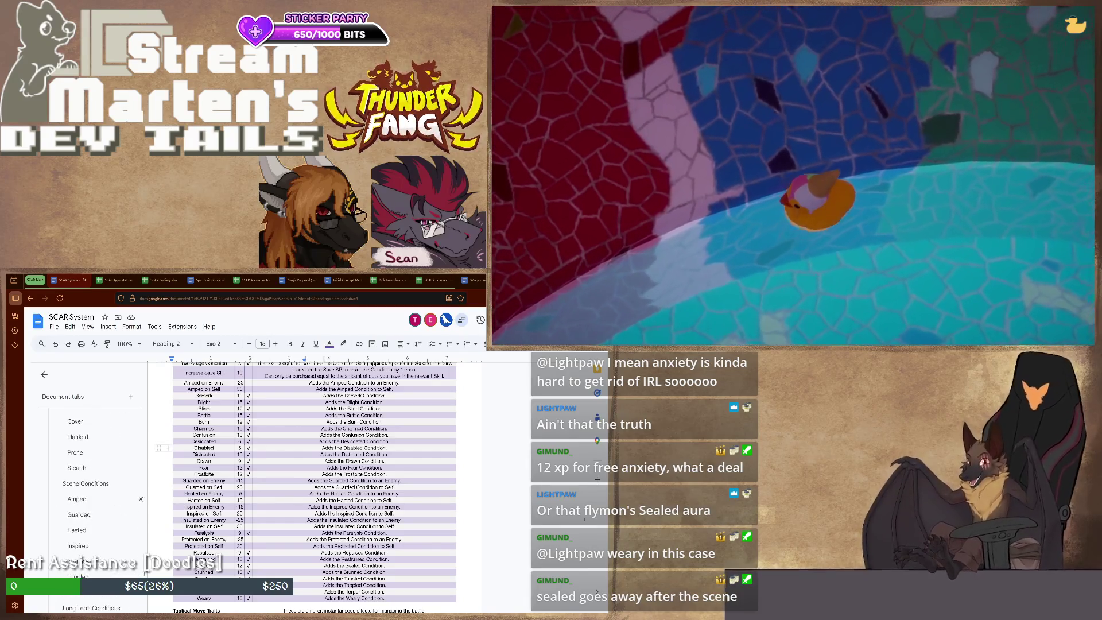
pyautogui.scroll(2, 91, 492)
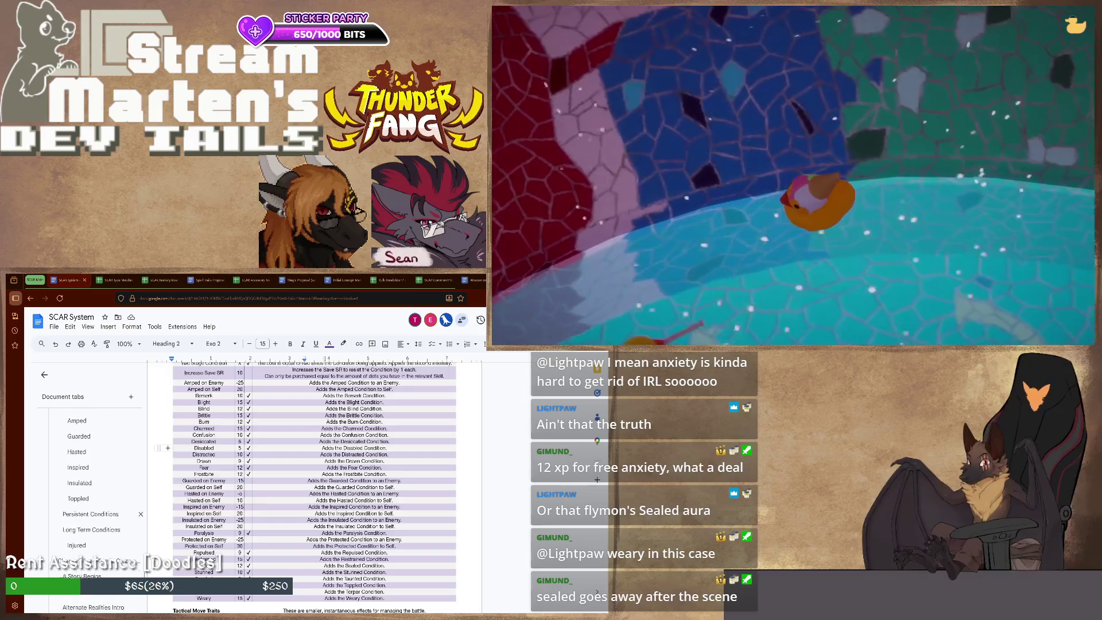
pyautogui.scroll(2, 91, 491)
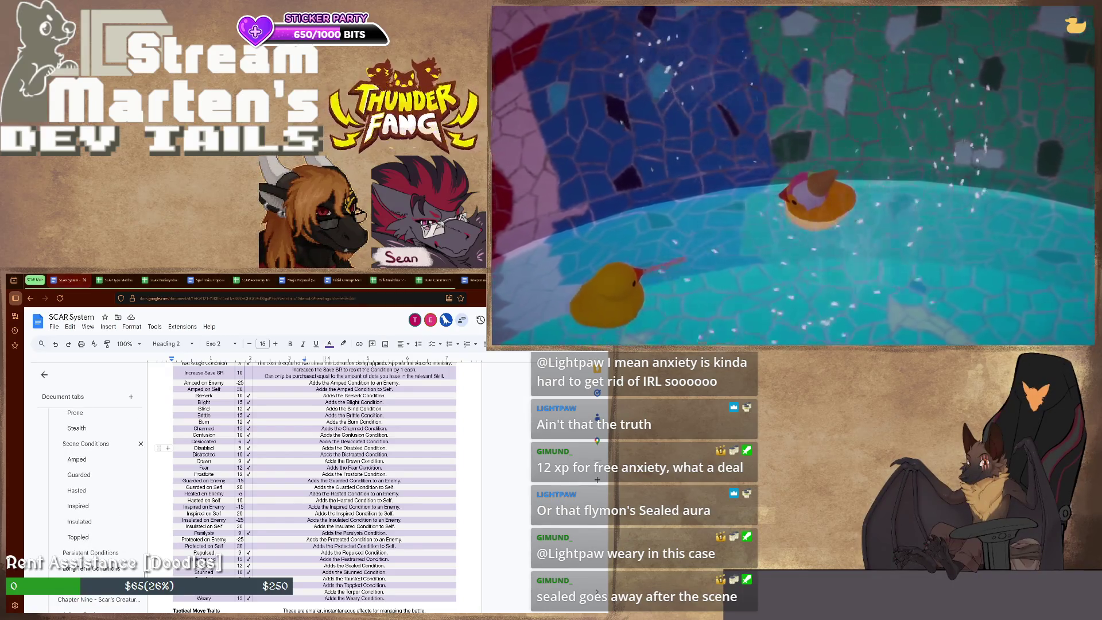
# Jump to Scene Conditions and delete the sentence about the effect ending with the source's death
pyautogui.click(87, 443)
pyautogui.scroll(-5, 327, 482)
pyautogui.scroll(-5, 328, 483)
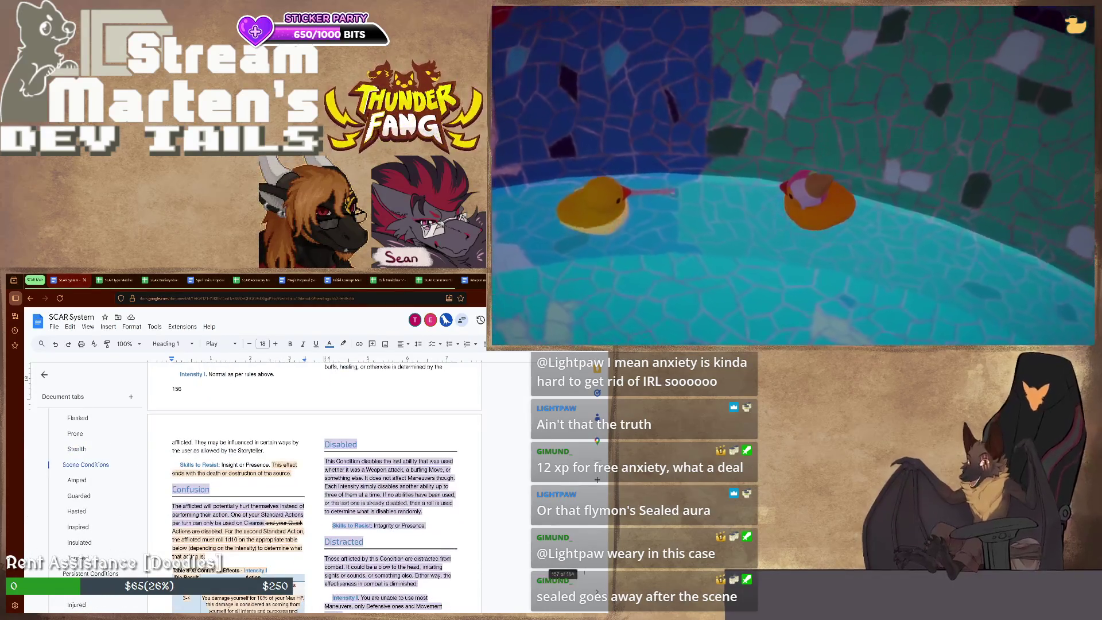
pyautogui.scroll(1, 328, 482)
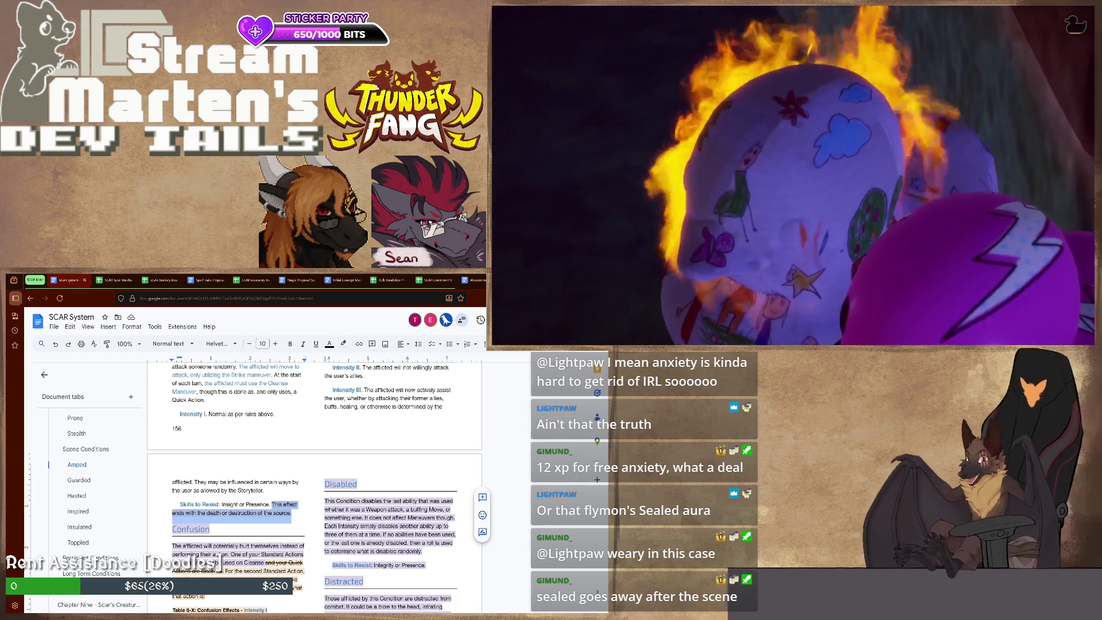
pyautogui.press('BackSpace')
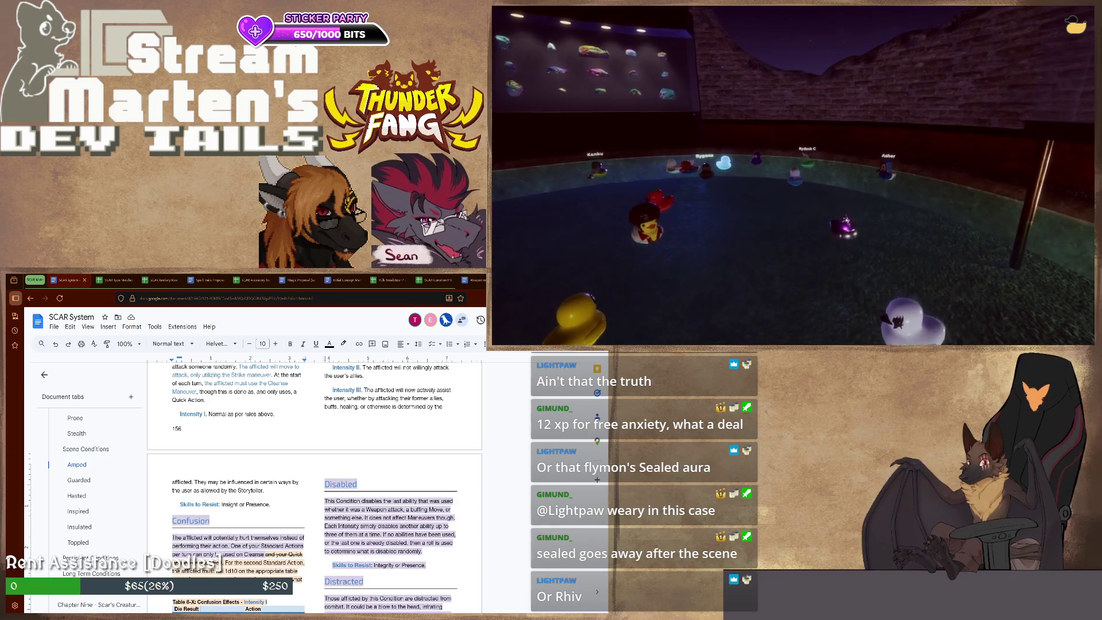
pyautogui.scroll(3, 95, 499)
pyautogui.scroll(2, 95, 516)
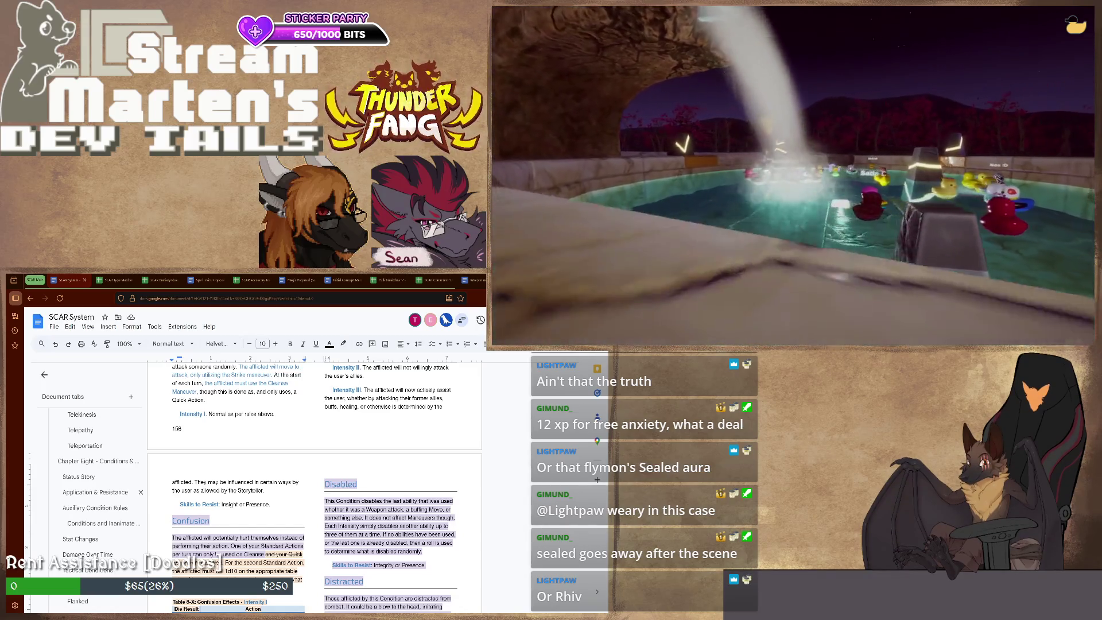
pyautogui.scroll(5, 91, 500)
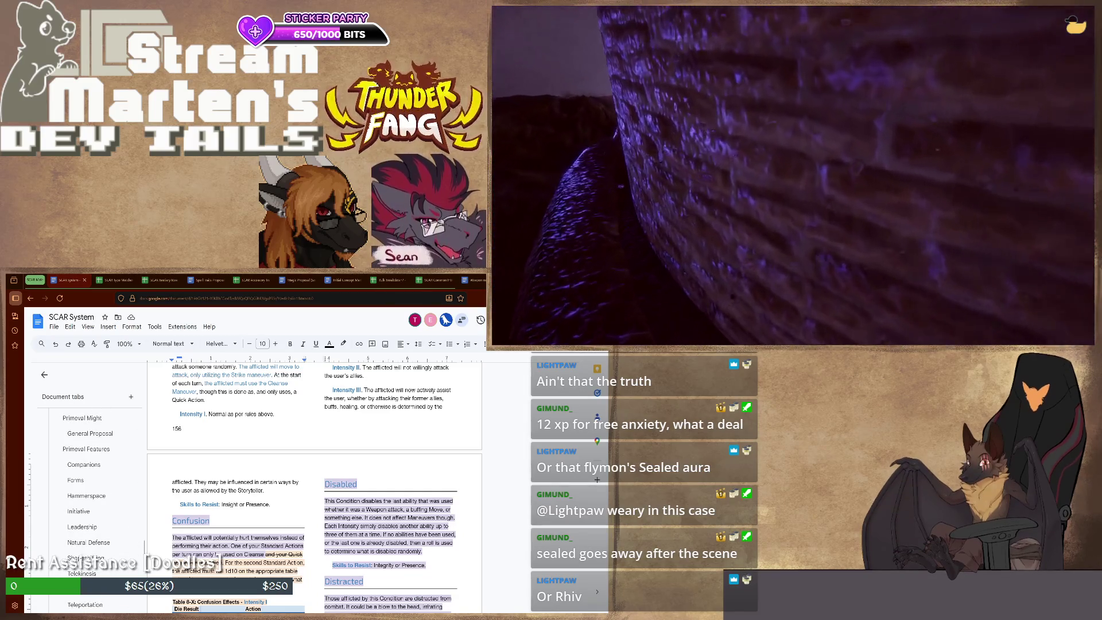
pyautogui.scroll(5, 91, 508)
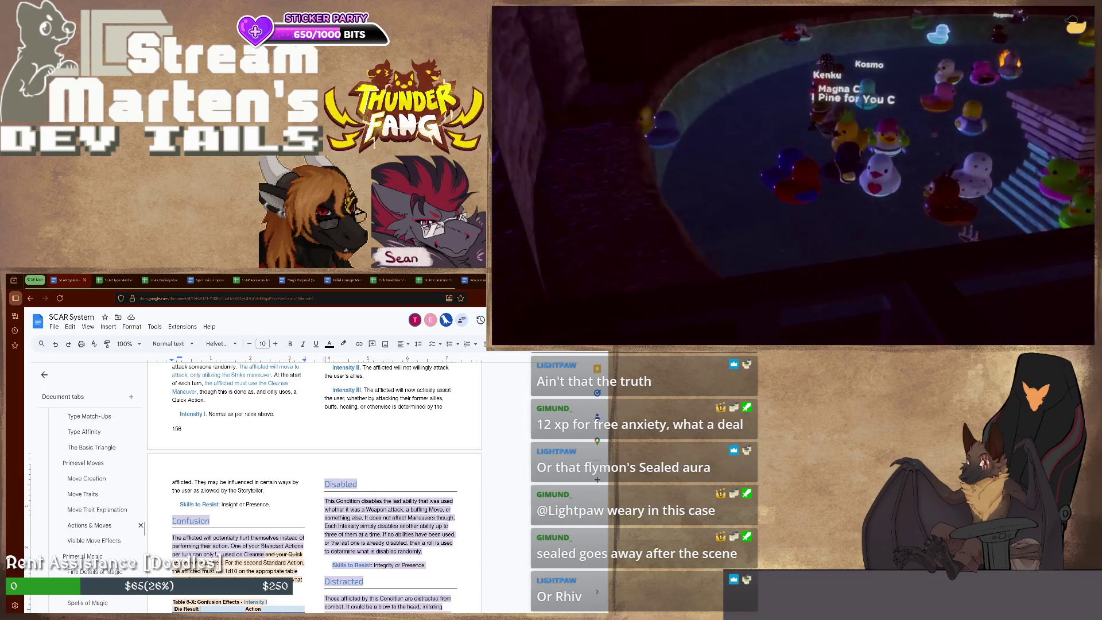
pyautogui.scroll(5, 91, 509)
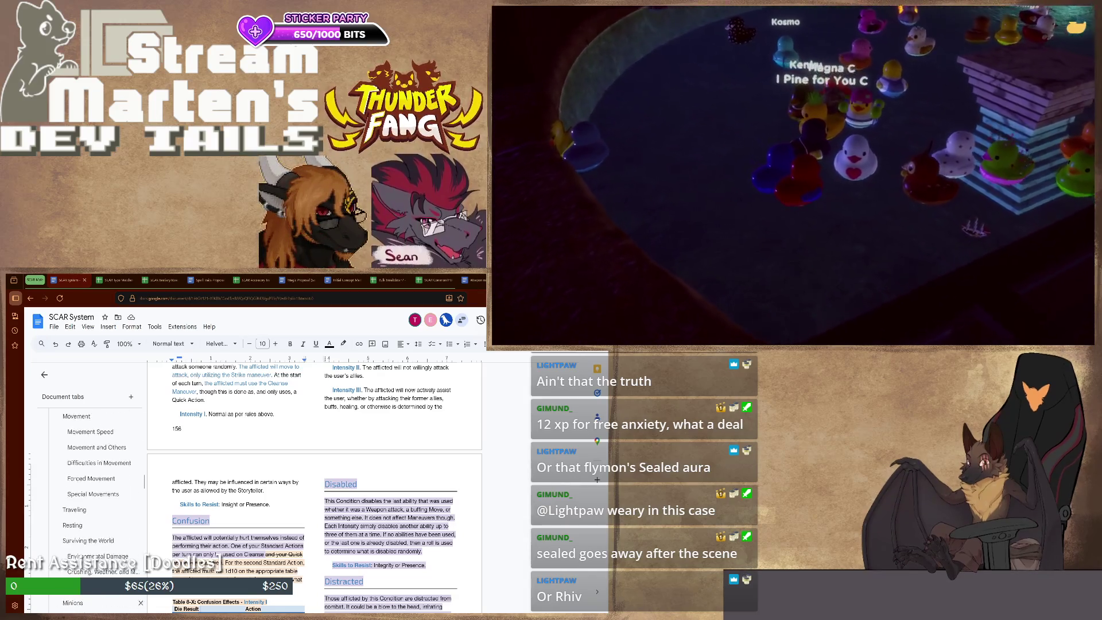
pyautogui.scroll(-1, 91, 508)
pyautogui.scroll(-5, 90, 508)
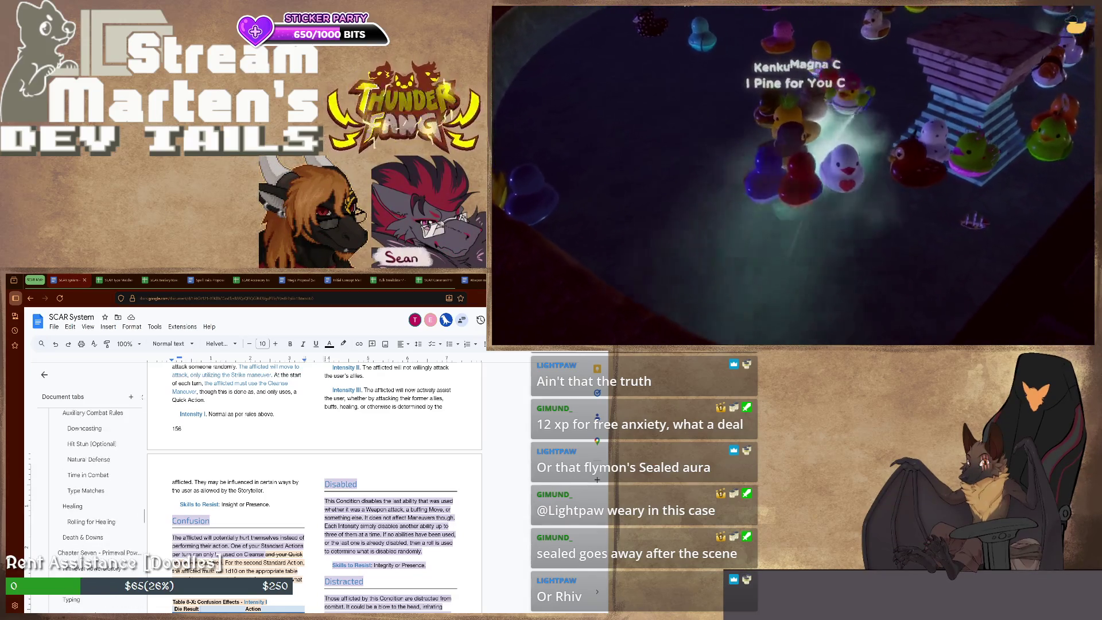
pyautogui.scroll(-5, 90, 508)
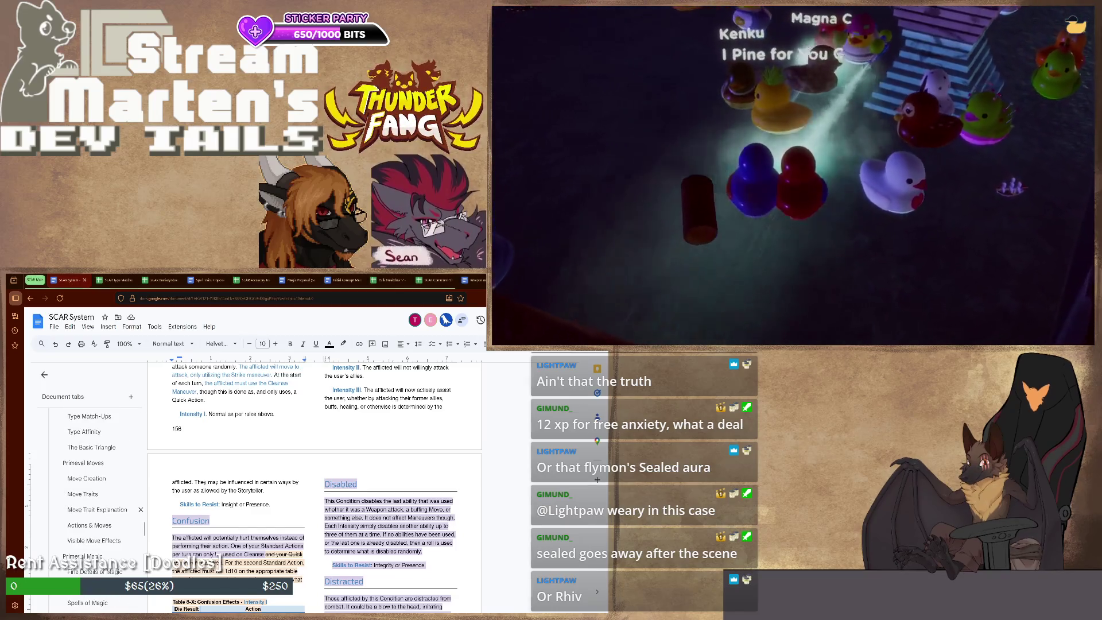
# Jump to the Move Trait Explanation section via the outline
pyautogui.click(96, 510)
pyautogui.scroll(-5, 314, 486)
pyautogui.scroll(-5, 314, 487)
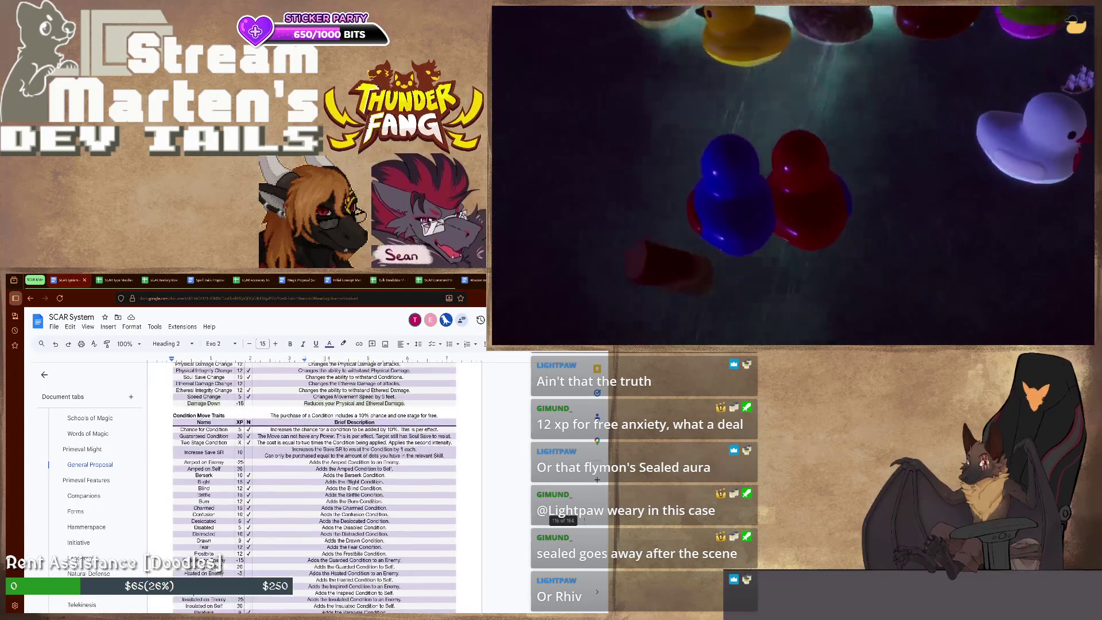
pyautogui.scroll(-3, 313, 487)
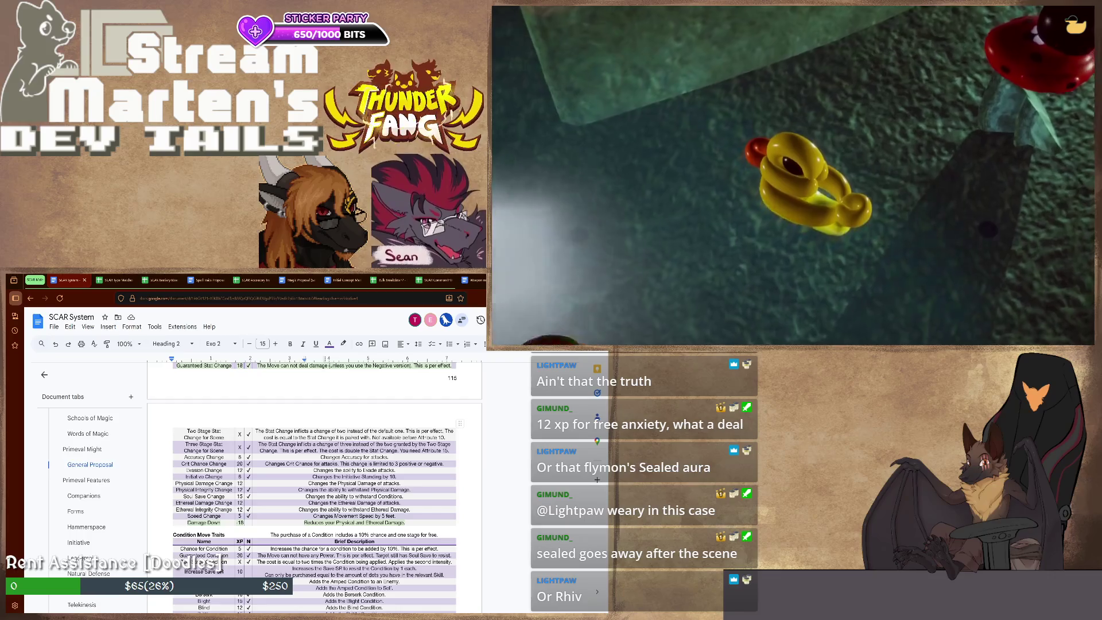
pyautogui.scroll(5, 315, 486)
pyautogui.scroll(5, 314, 486)
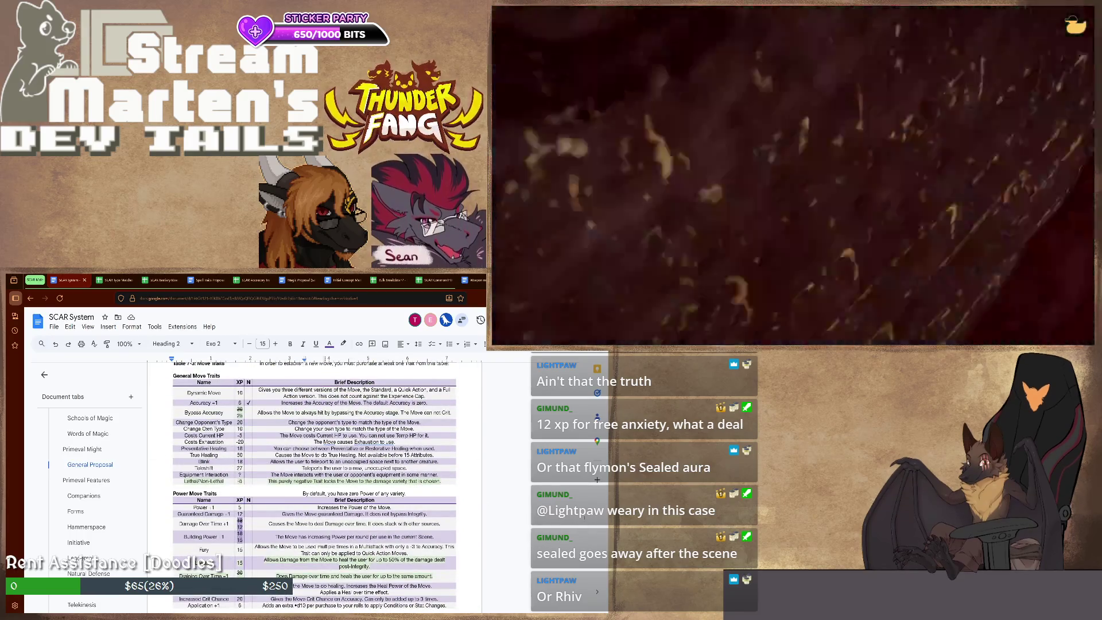
pyautogui.scroll(2, 314, 486)
pyautogui.scroll(3, 314, 487)
pyautogui.scroll(2, 314, 486)
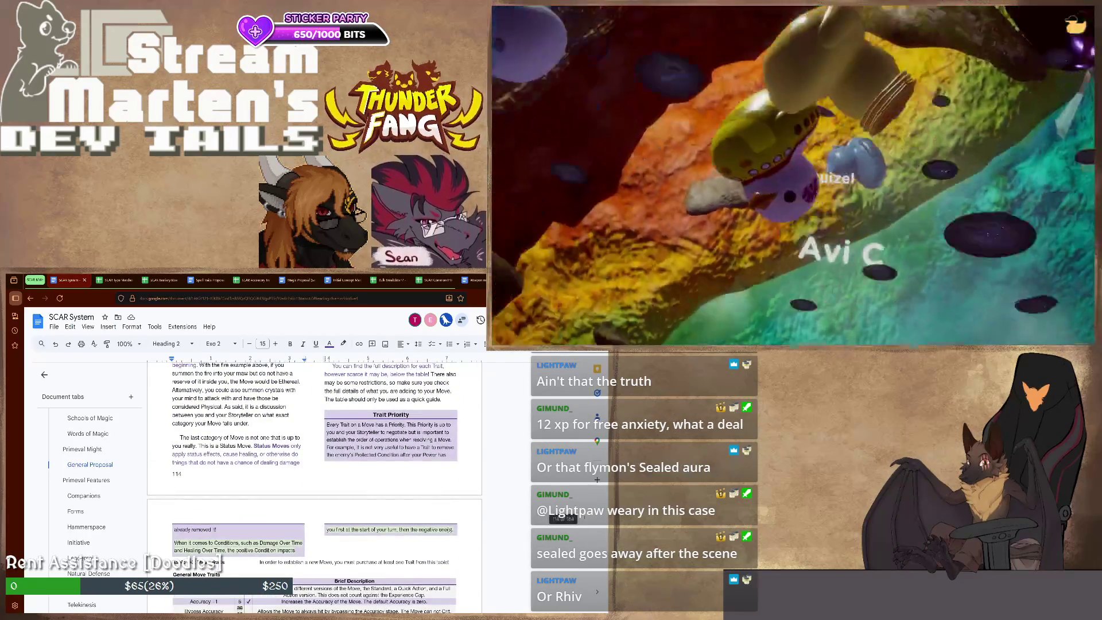
pyautogui.scroll(2, 314, 487)
pyautogui.scroll(3, 314, 487)
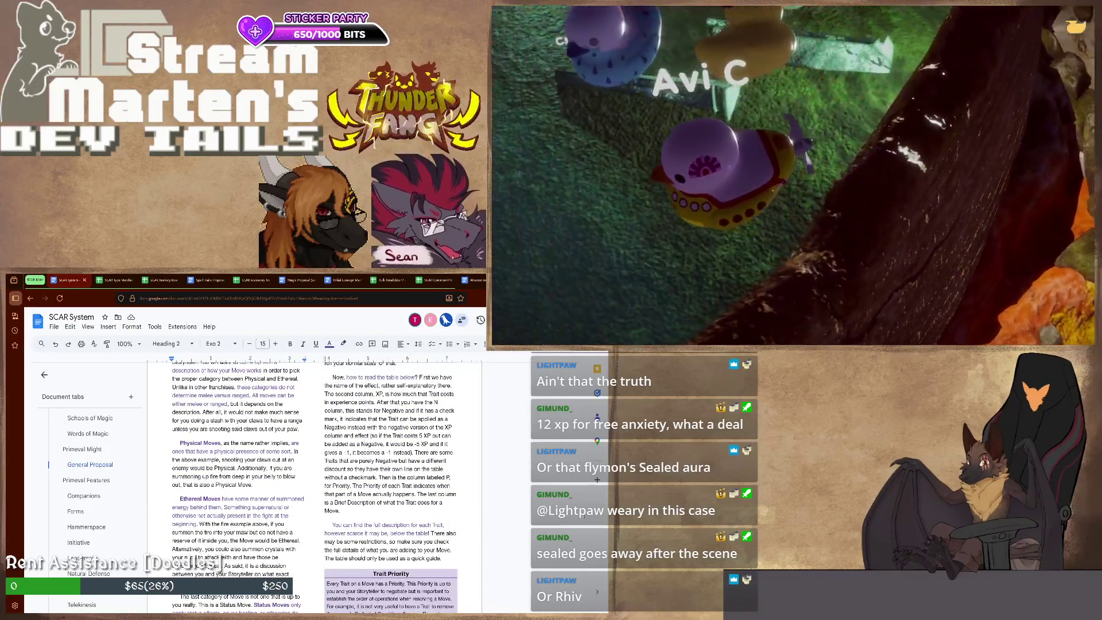
pyautogui.scroll(2, 314, 486)
pyautogui.scroll(1, 315, 486)
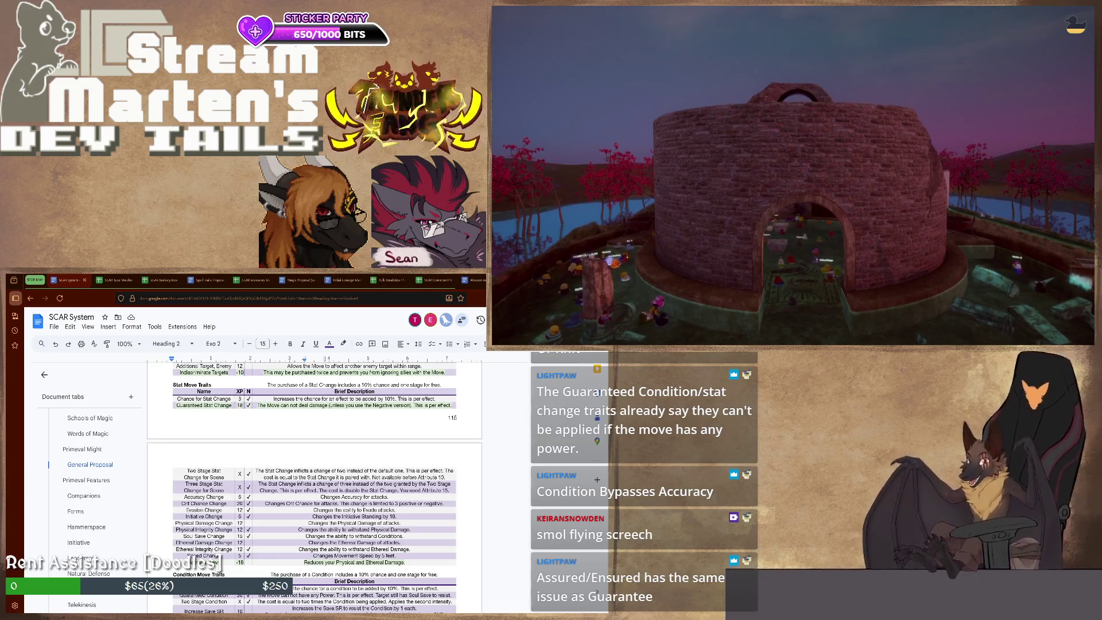
pyautogui.scroll(-2, 96, 491)
pyautogui.scroll(-2, 94, 491)
pyautogui.scroll(-2, 96, 491)
pyautogui.scroll(-1, 96, 491)
pyautogui.scroll(-2, 94, 495)
pyautogui.scroll(-2, 95, 495)
pyautogui.scroll(-2, 95, 495)
pyautogui.scroll(-2, 95, 495)
pyautogui.scroll(1, 96, 490)
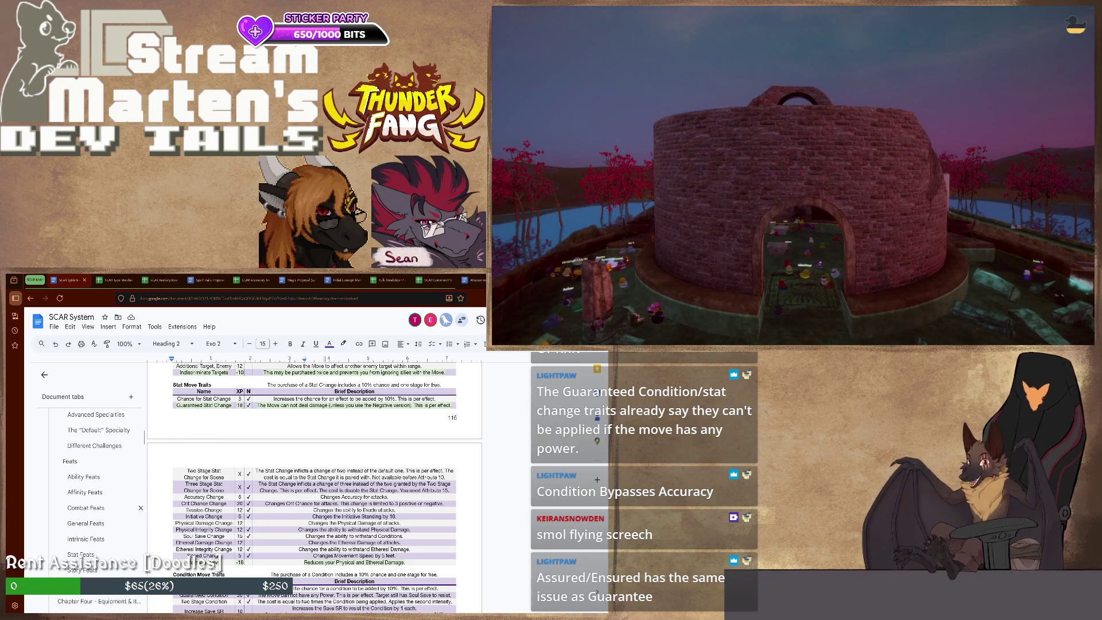
# Jump to the Affinity Feats section via the outline
pyautogui.click(85, 491)
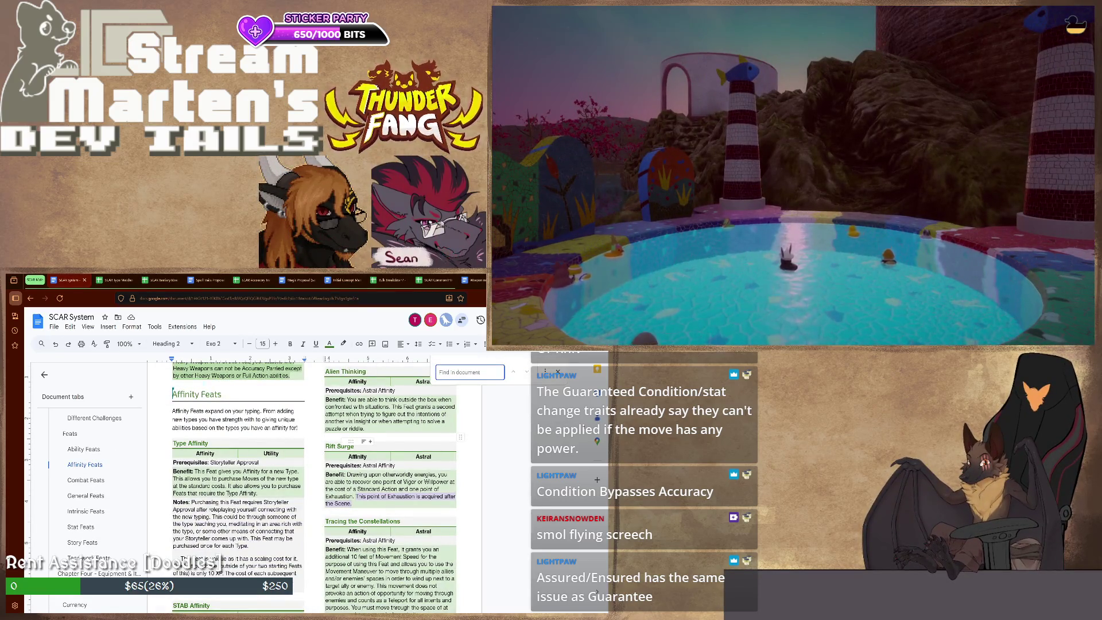
# Step to the 'shed the rust' search match under Metal Affinity
pyautogui.press('Return')
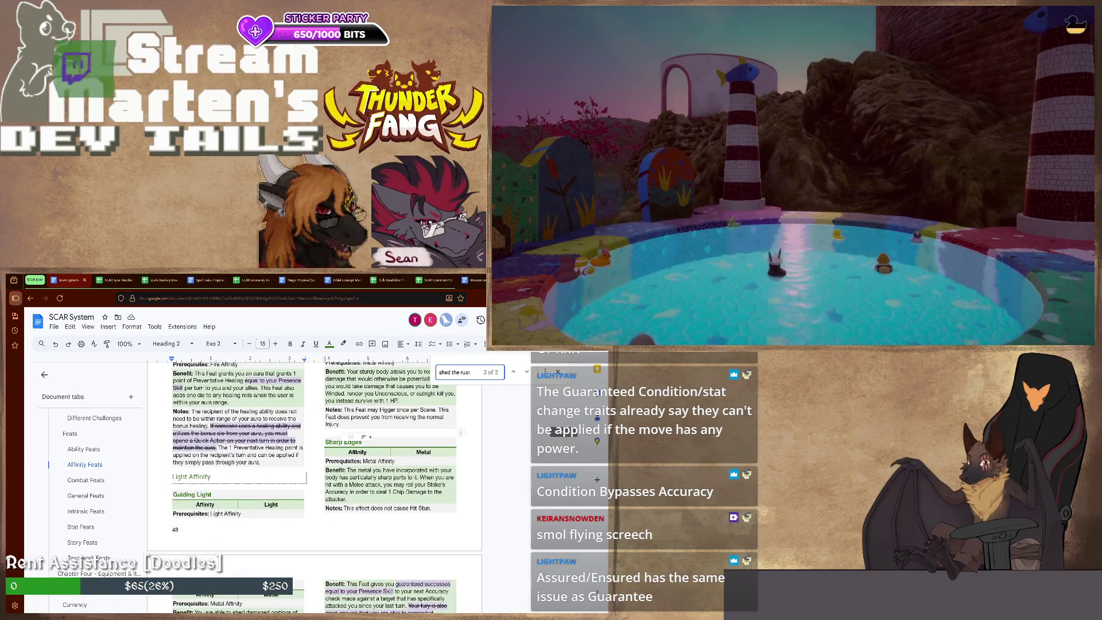
pyautogui.scroll(-2, 314, 483)
pyautogui.scroll(-3, 315, 482)
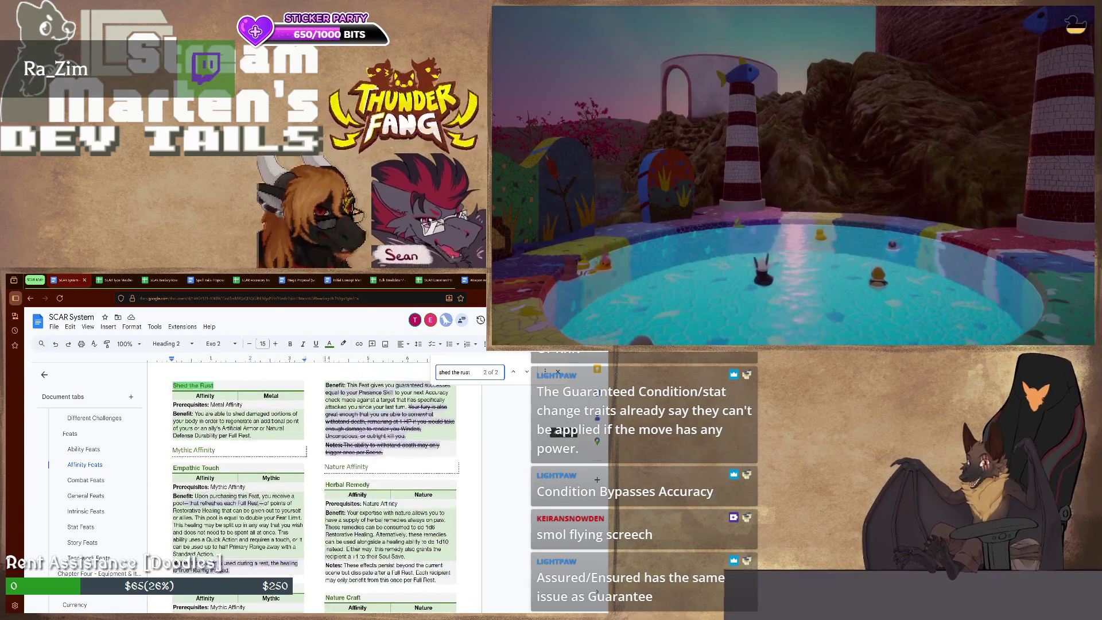